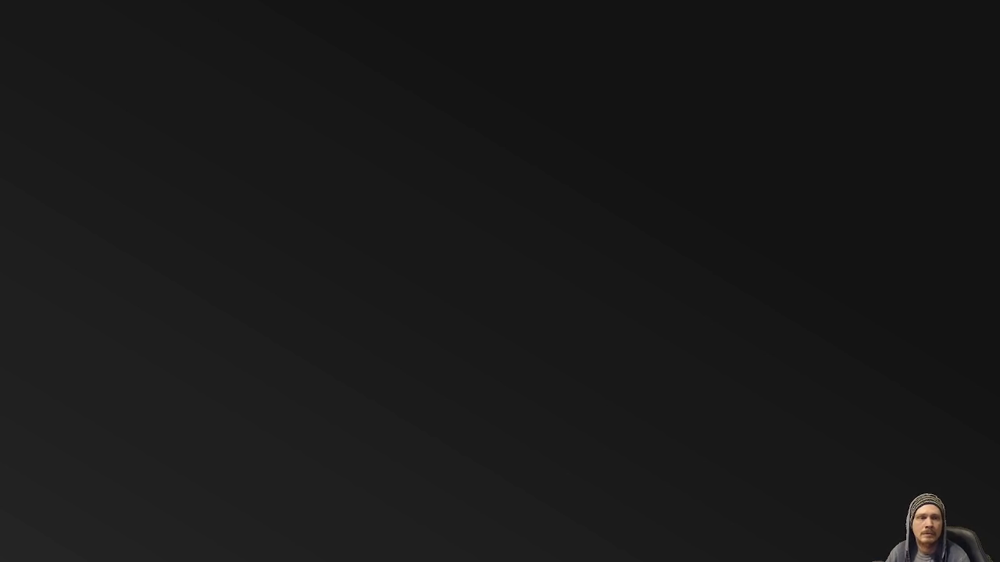
Toggle the Activities overview and return to the desktop with the Godot editor
key("super")
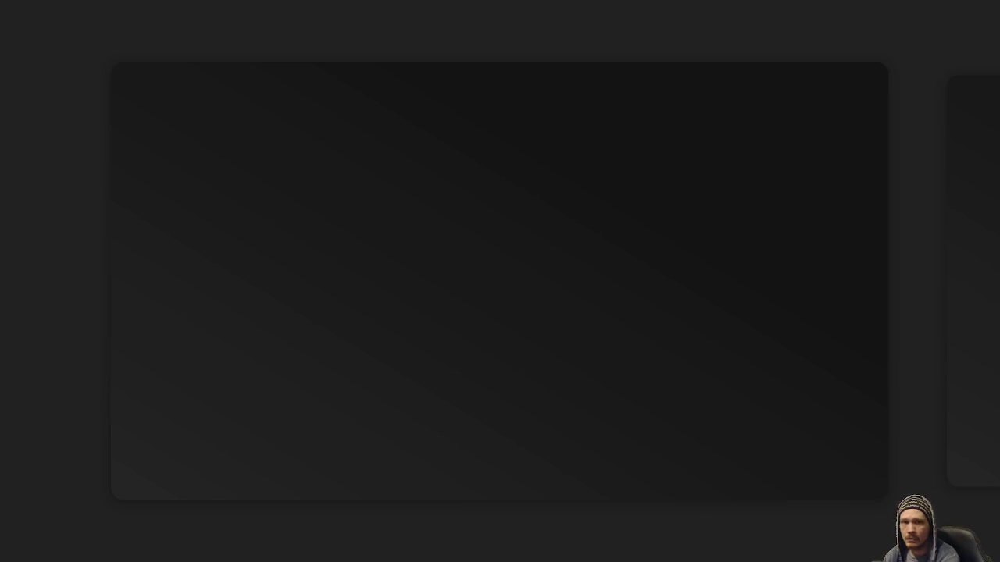
key("super")
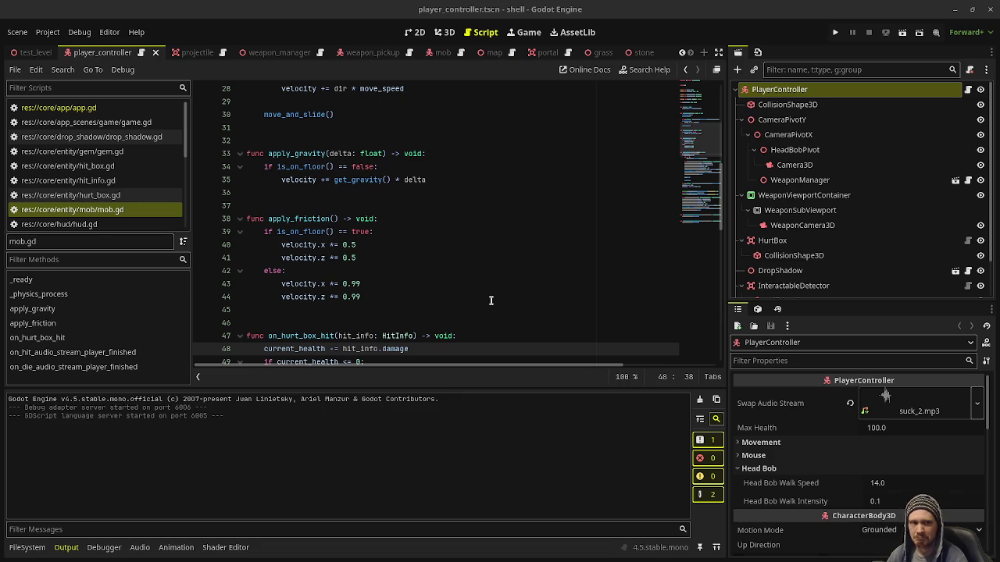
left_click(518, 298)
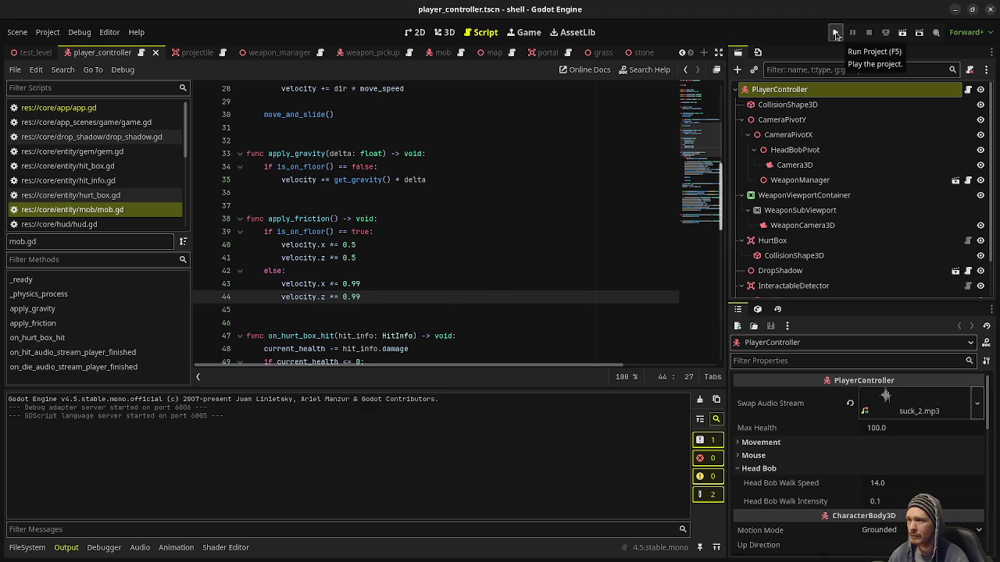
Run the dungeon project and start shooting the approaching zombies
left_click(835, 35)
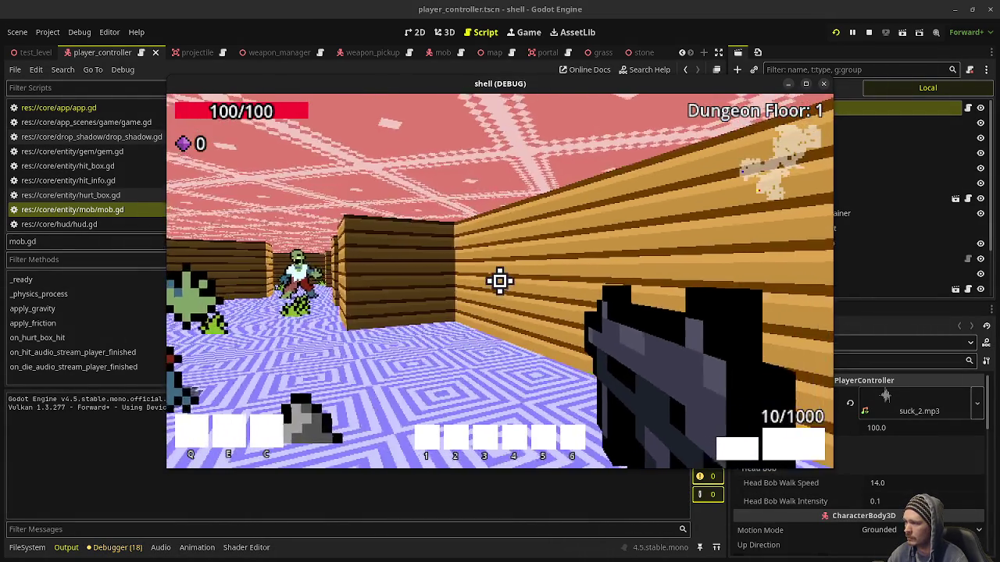
left_click(500, 281)
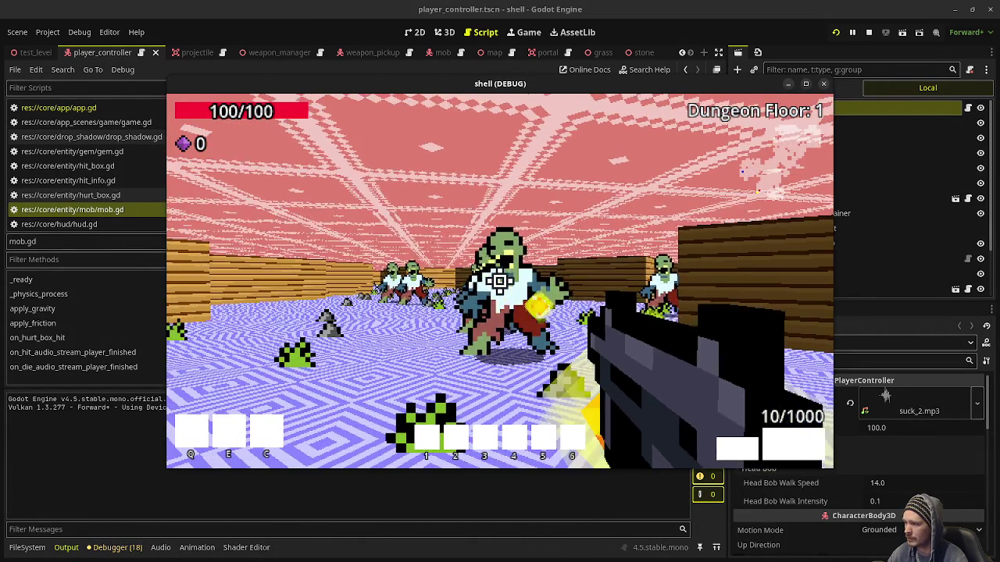
left_click(500, 281)
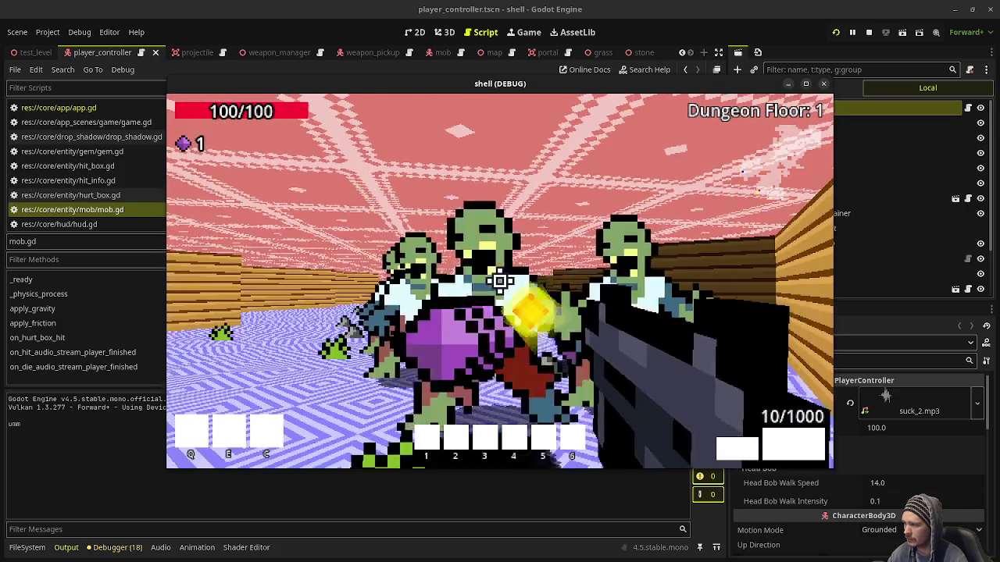
left_click(500, 282)
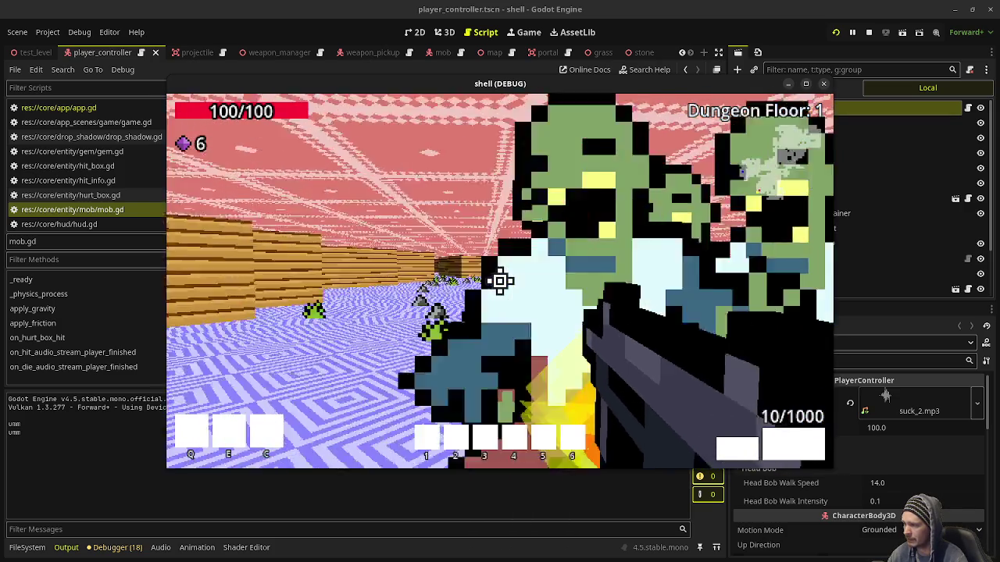
left_click(500, 281)
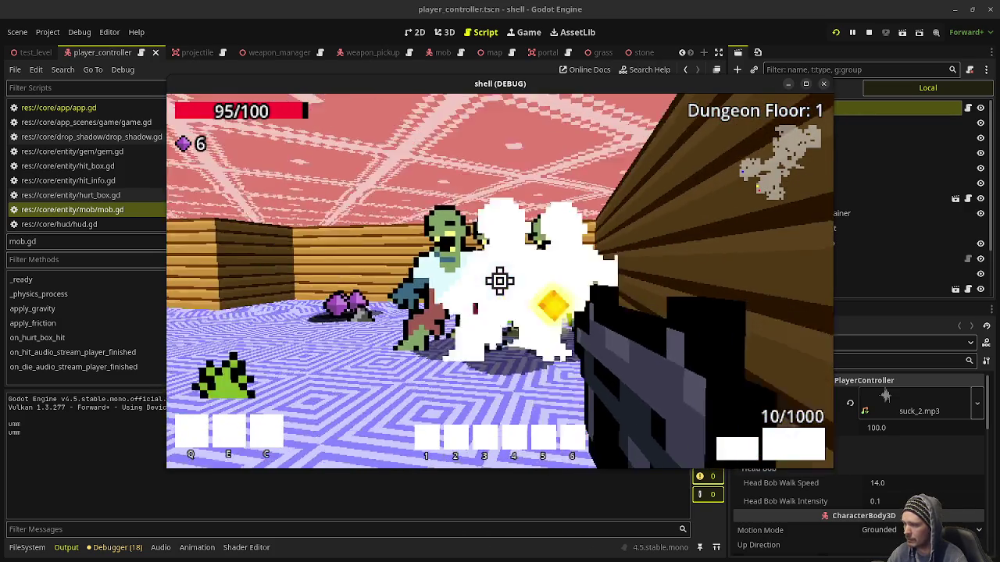
Keep shooting zombies into purple gems until 35 are collected, then stop the game
left_click(500, 282)
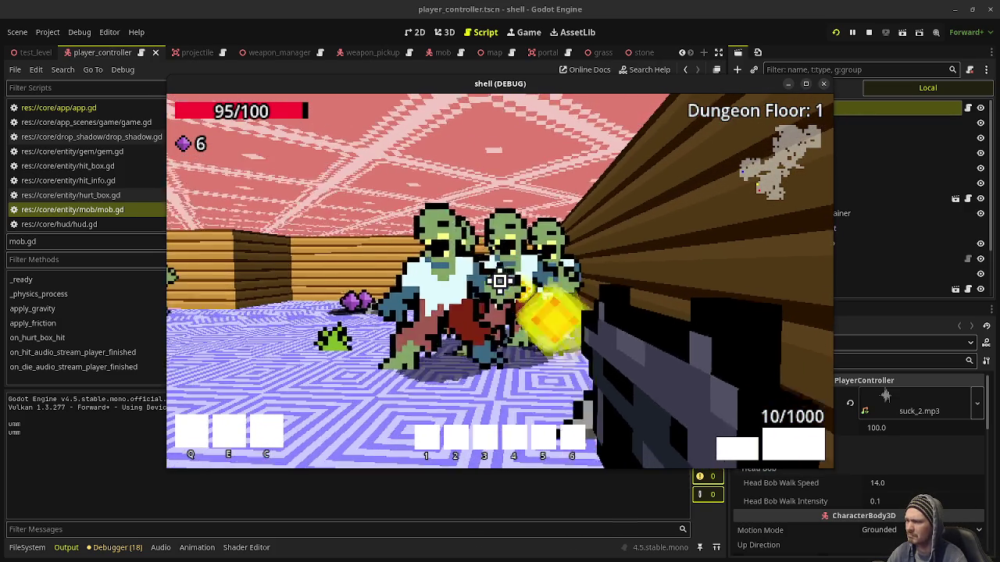
left_click(500, 282)
left_click(500, 282)
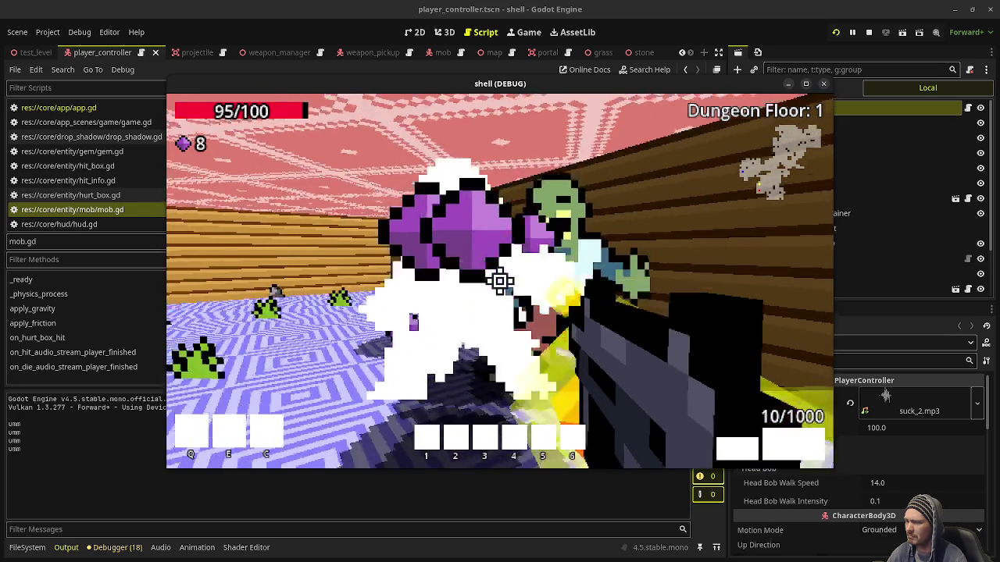
left_click(500, 281)
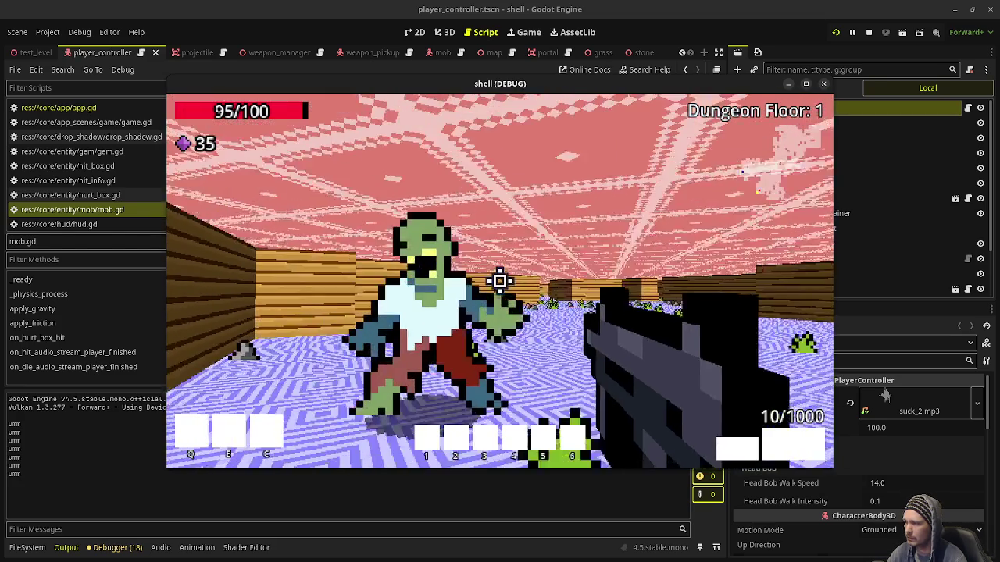
left_click(500, 281)
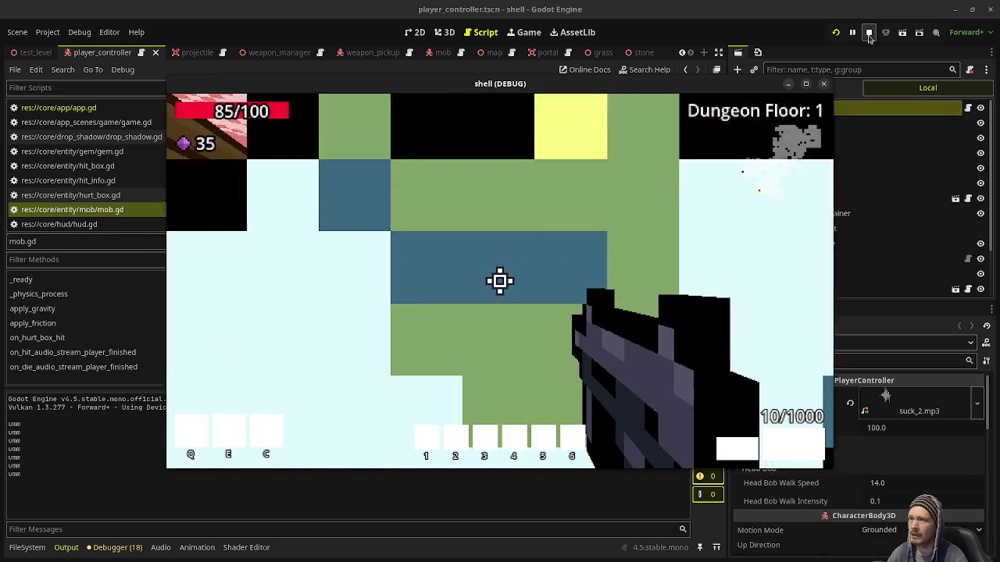
left_click(869, 32)
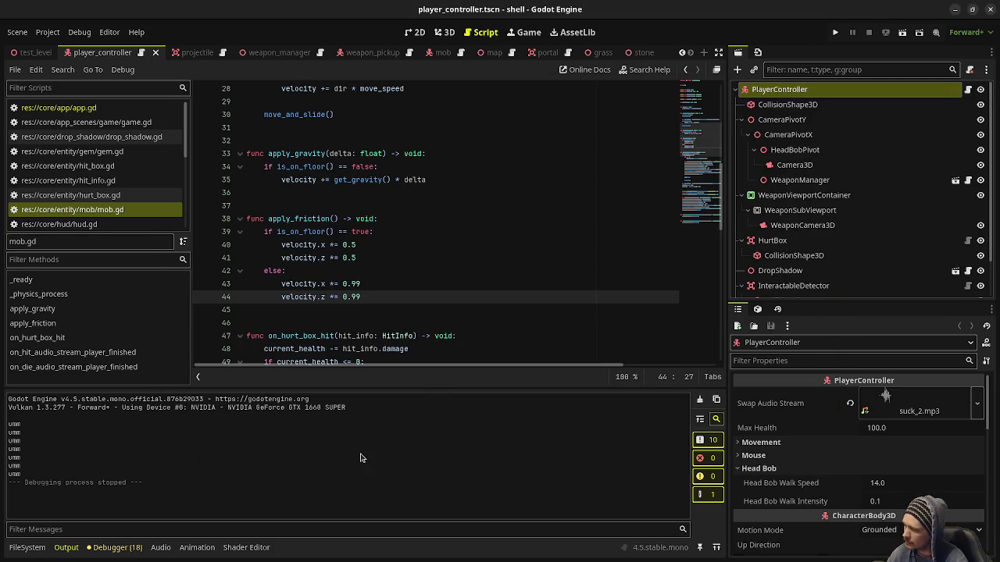